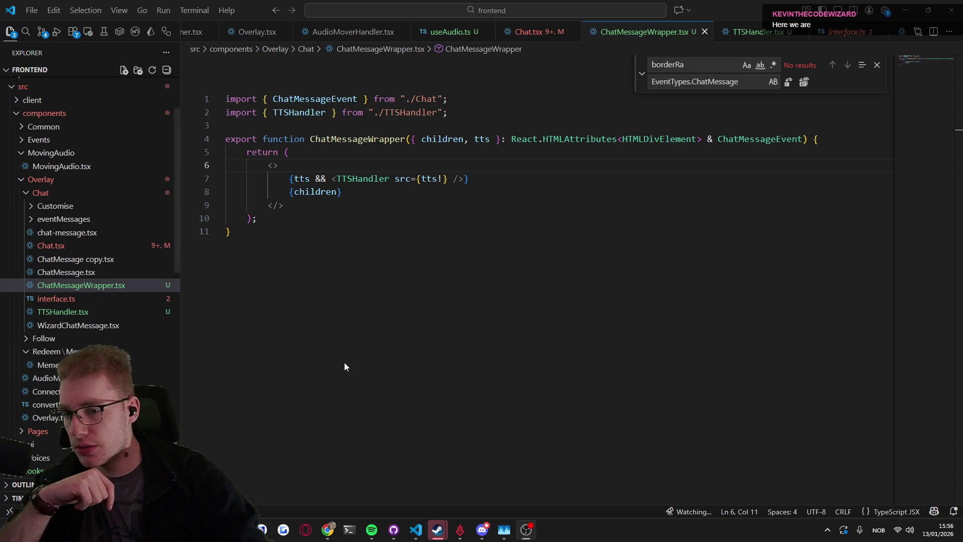
Dismiss the browser previews, return to the code, then switch focus away from the editor.
{"action": "mouse_move", "coordinate": [328, 530]}
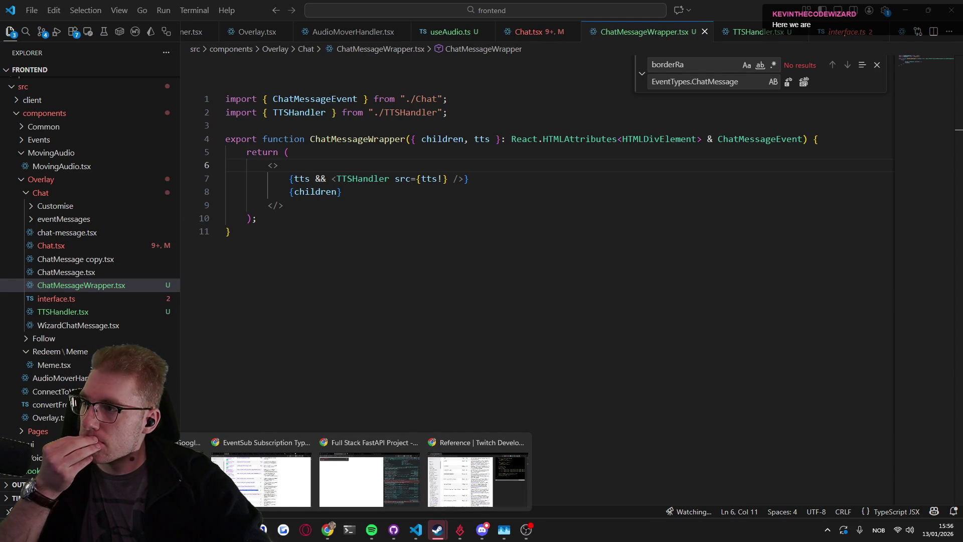
{"action": "left_click", "coordinate": [576, 283]}
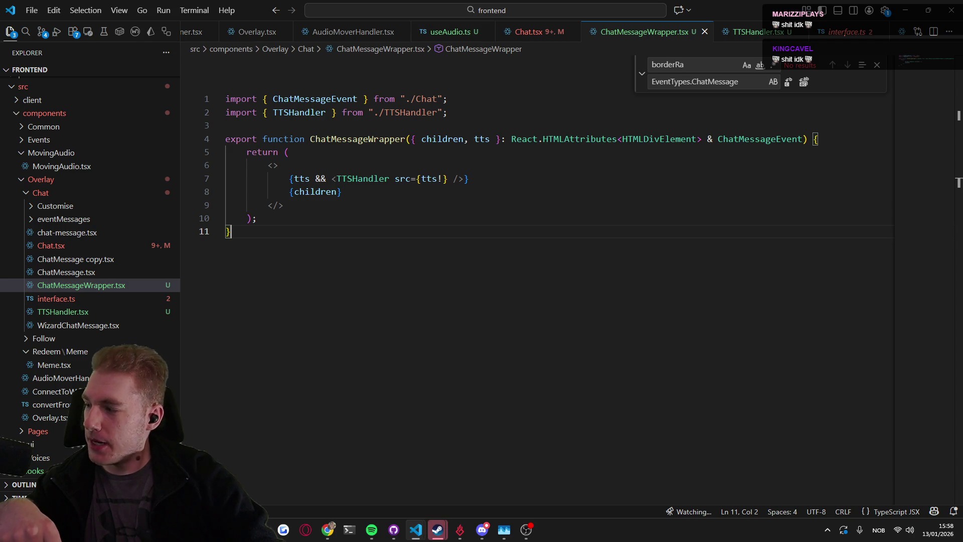
{"action": "key", "text": "alt+Tab"}
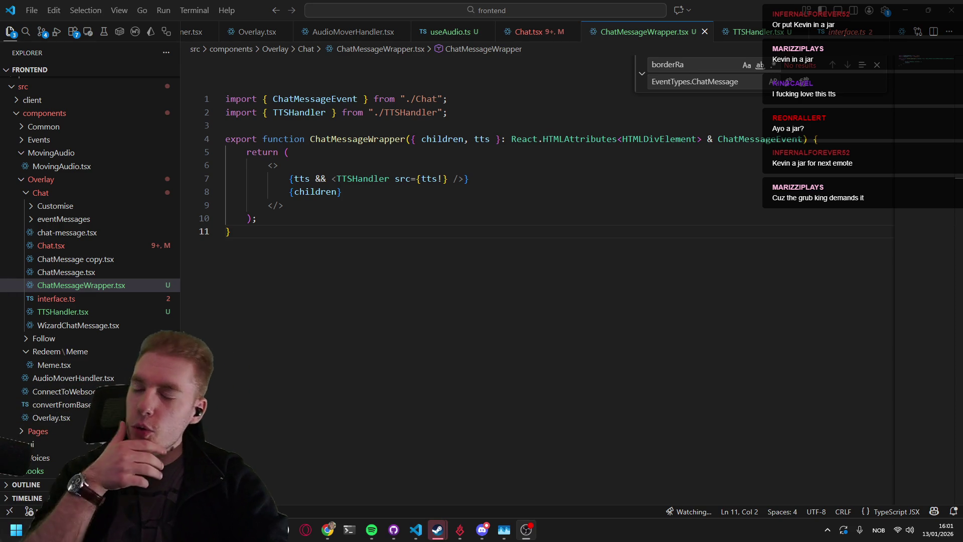
From the Twitch API reference window, search Google for 'grub king' in a new tab.
{"action": "mouse_move", "coordinate": [321, 530]}
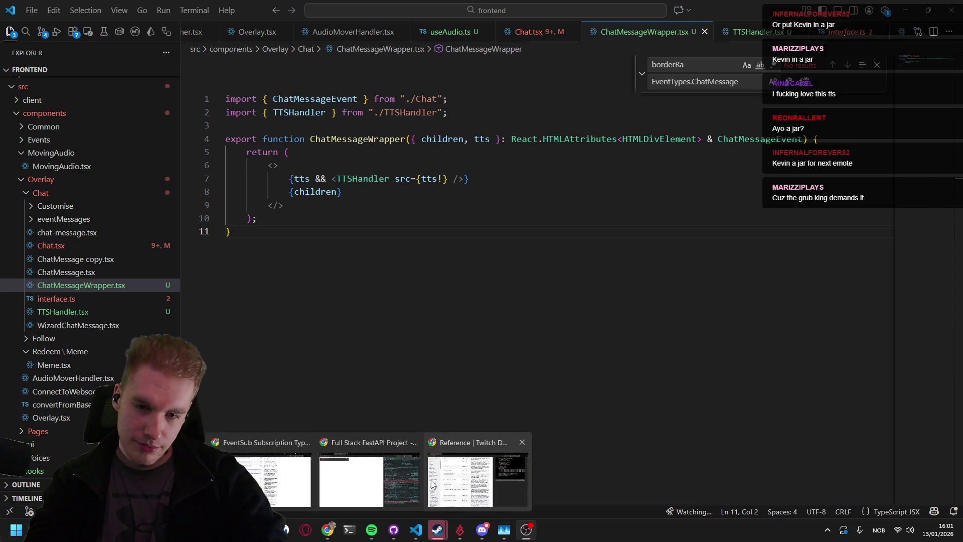
{"action": "left_click", "coordinate": [449, 487]}
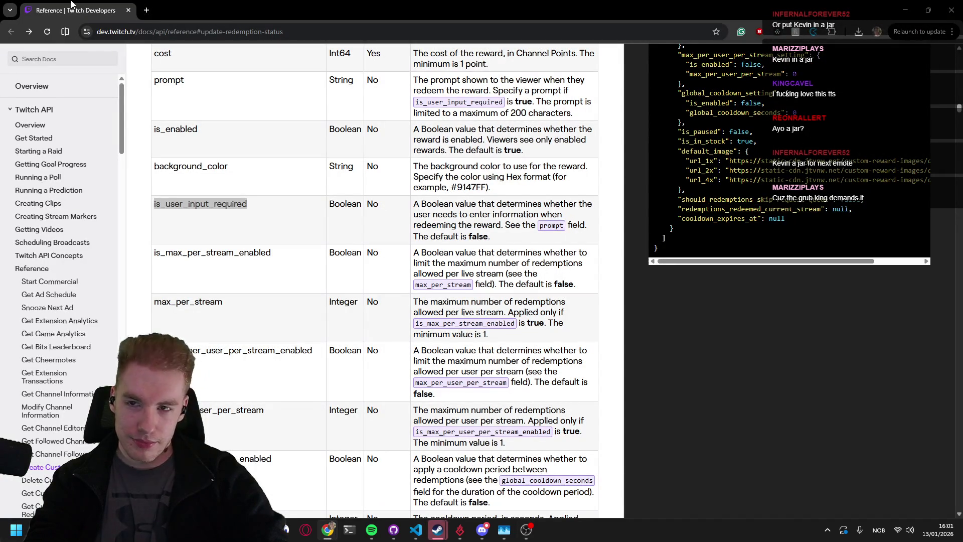
{"action": "left_click", "coordinate": [147, 10]}
{"action": "type", "text": "grub king"}
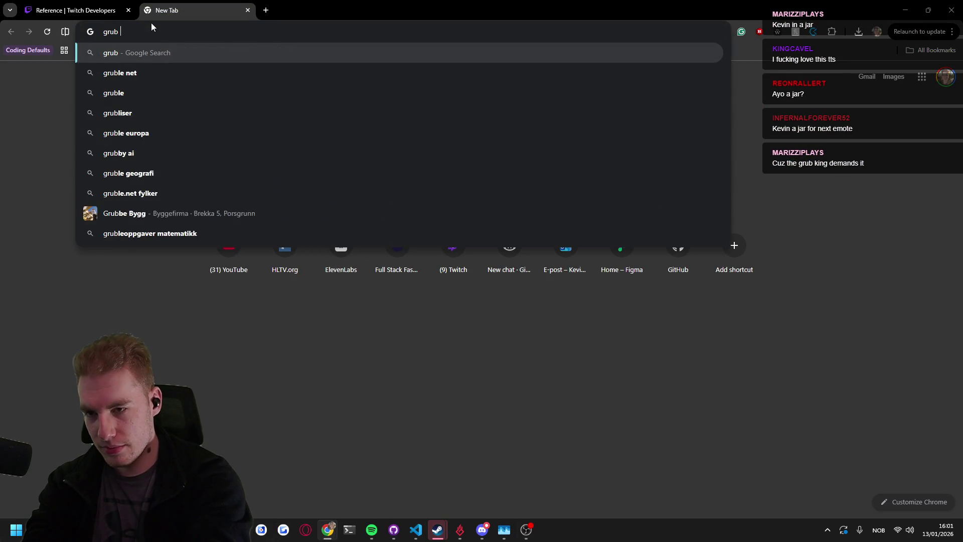
{"action": "key", "text": "Return"}
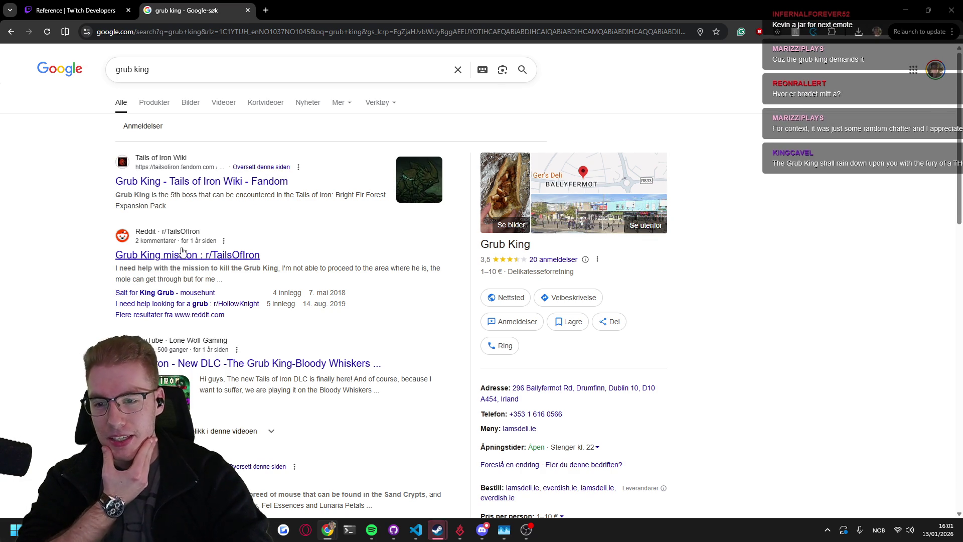
{"action": "scroll", "coordinate": [211, 271], "scroll_direction": "down", "scroll_amount": 4}
{"action": "scroll", "coordinate": [211, 271], "scroll_direction": "up", "scroll_amount": 4}
{"action": "left_click", "coordinate": [220, 67]}
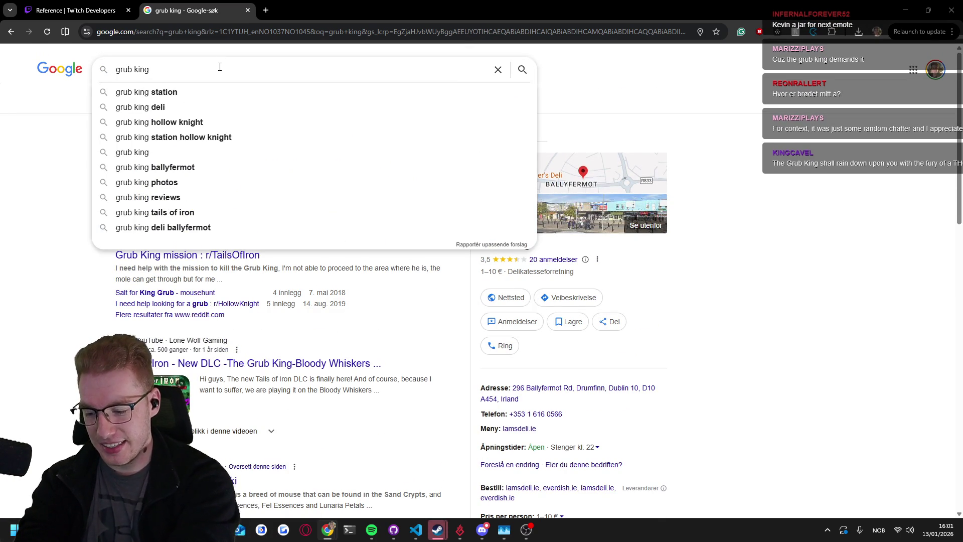
Extend the query to 'grub king fallout' and open the 'King - The Fallout Wiki' page.
{"action": "type", "text": "fallout"}
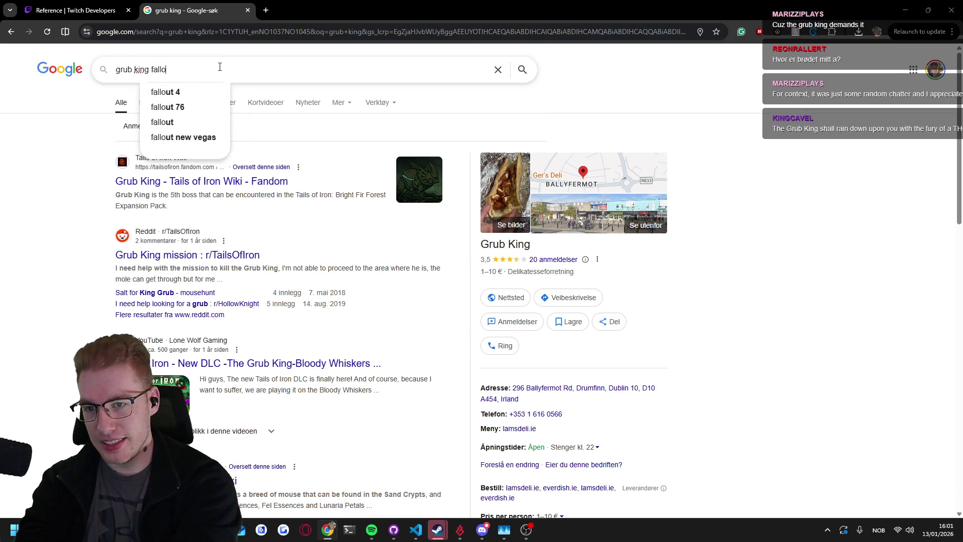
{"action": "key", "text": "Return"}
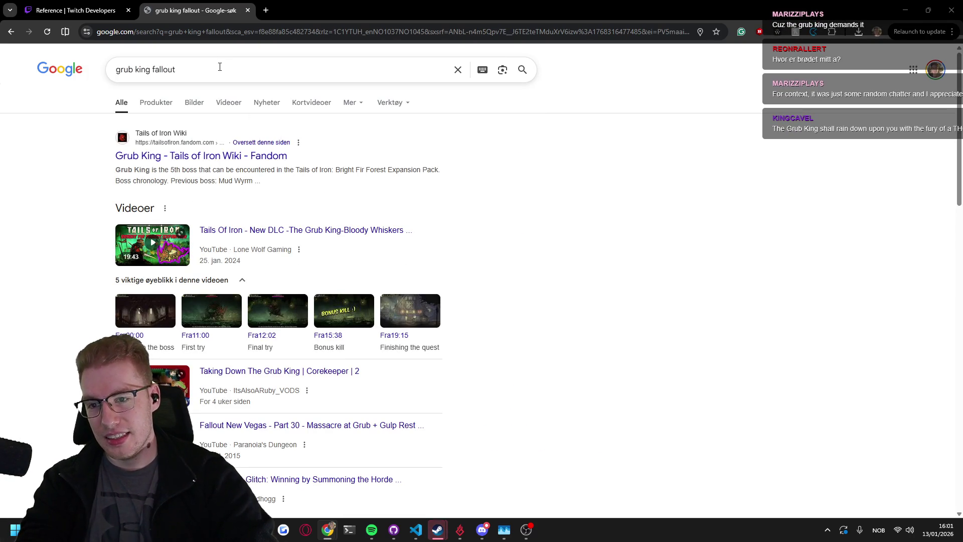
{"action": "scroll", "coordinate": [567, 178], "scroll_direction": "down", "scroll_amount": 8}
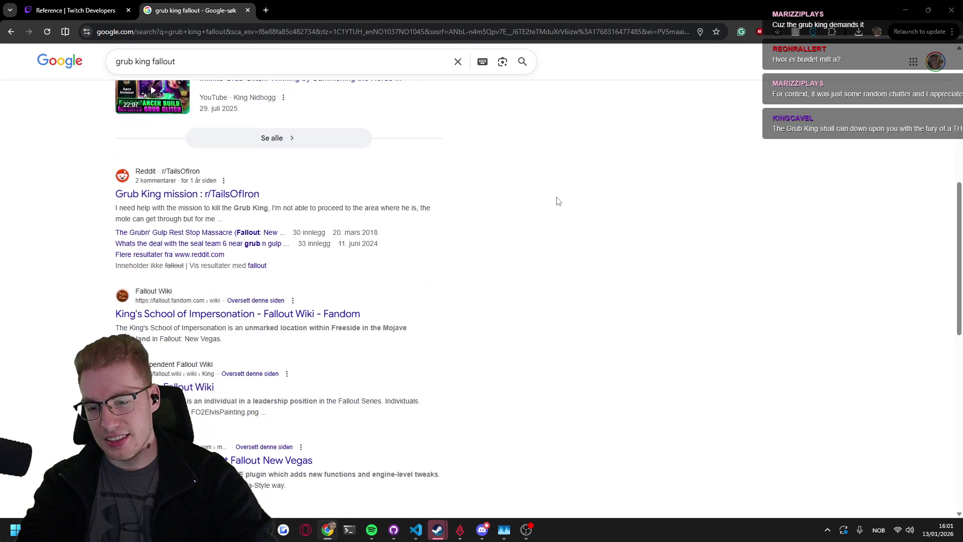
{"action": "scroll", "coordinate": [556, 206], "scroll_direction": "down", "scroll_amount": 5}
{"action": "scroll", "coordinate": [554, 211], "scroll_direction": "up", "scroll_amount": 3}
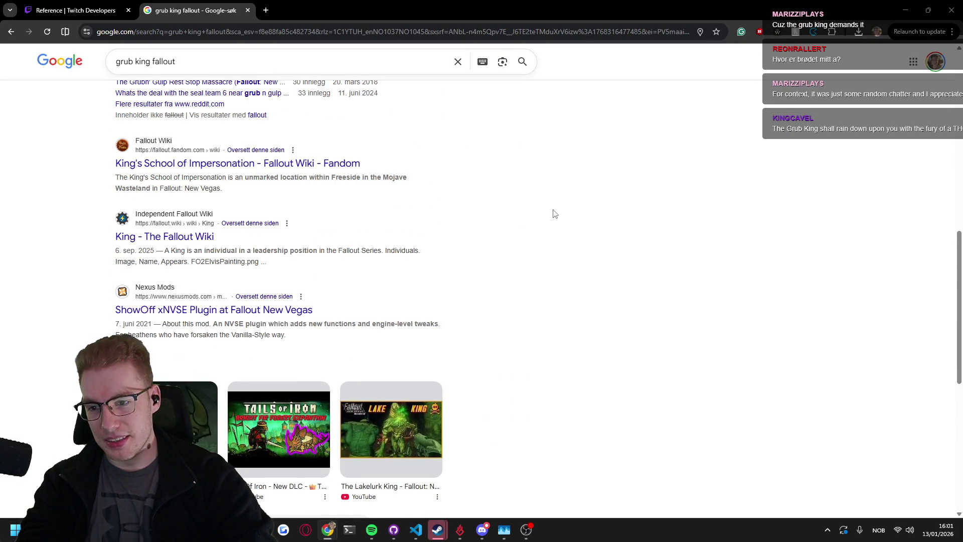
{"action": "left_click", "coordinate": [173, 243]}
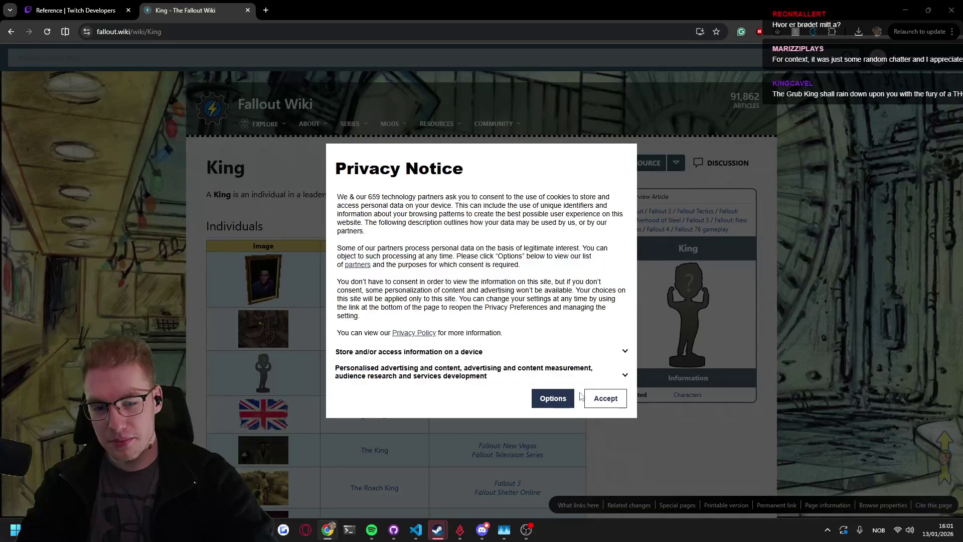
Accept the Fallout Wiki privacy notice, select the King heading, and scroll through the kings list.
{"action": "left_click", "coordinate": [610, 401]}
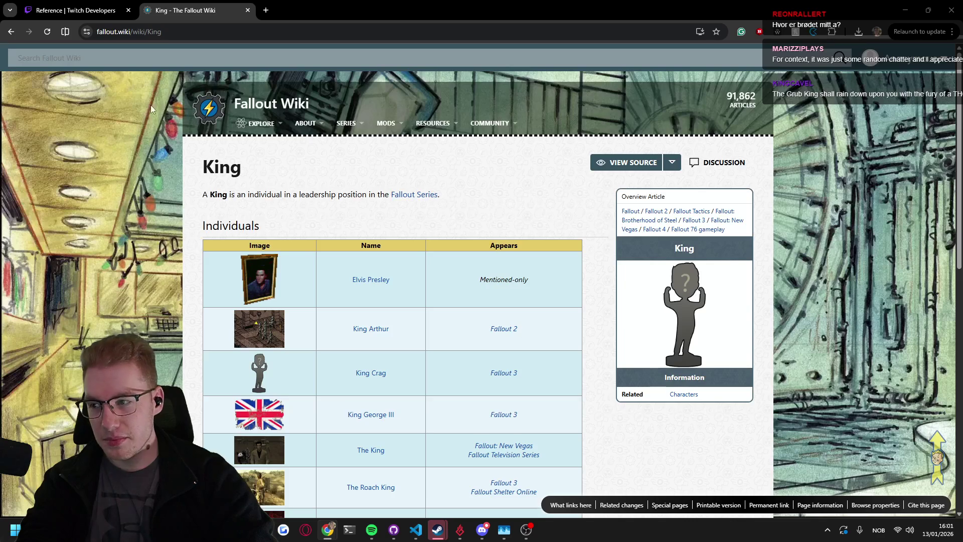
{"action": "double_click", "coordinate": [220, 168]}
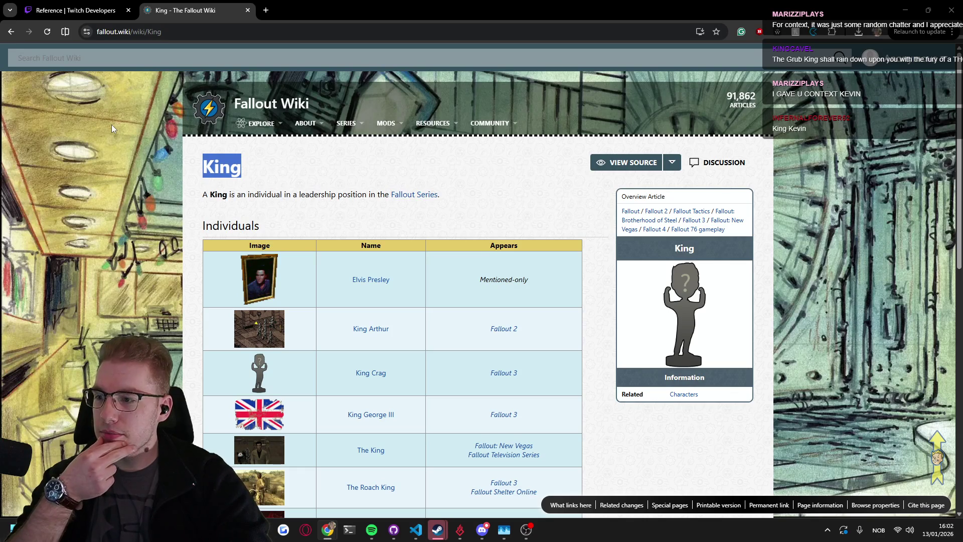
{"action": "scroll", "coordinate": [225, 253], "scroll_direction": "down", "scroll_amount": 10}
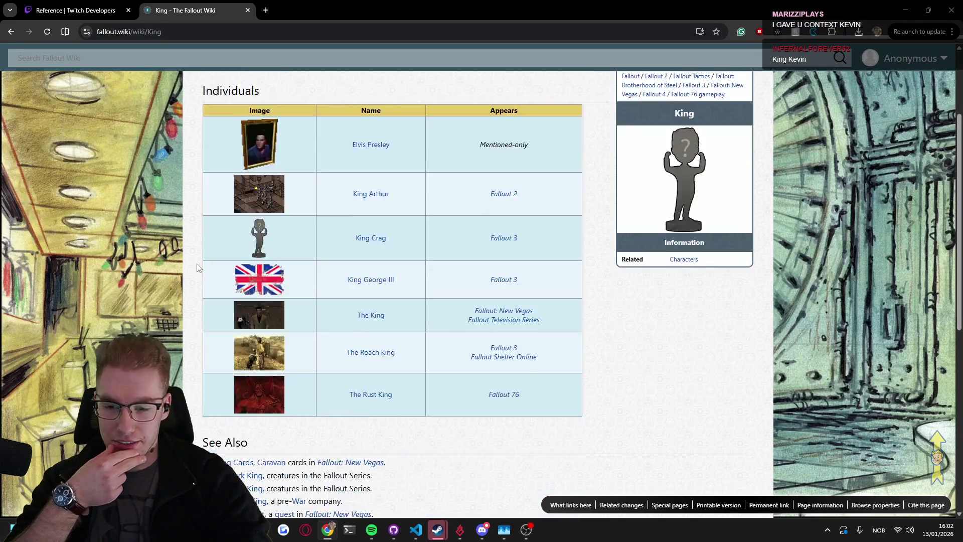
{"action": "scroll", "coordinate": [341, 306], "scroll_direction": "up", "scroll_amount": 1}
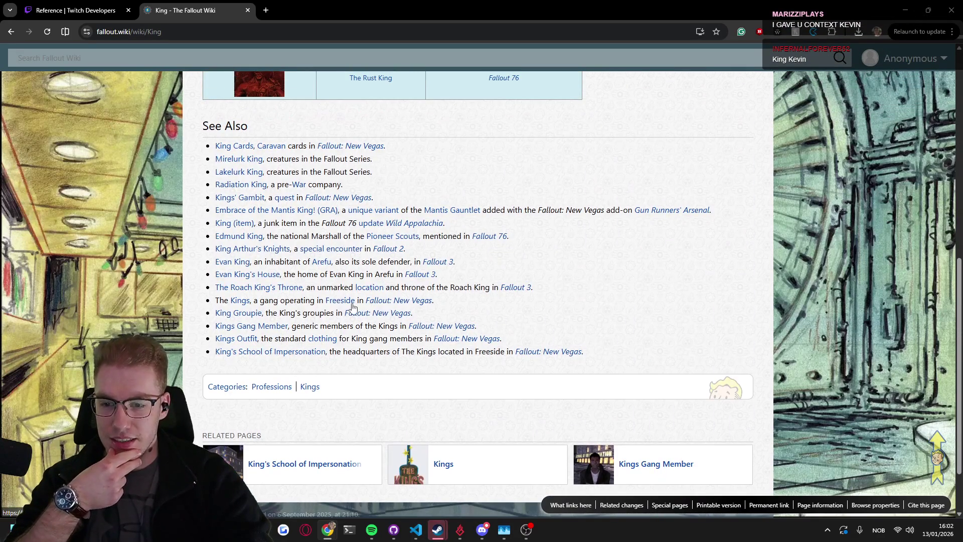
Enter the partial query 'king kevin the' in a new tab's address bar.
{"action": "left_click", "coordinate": [266, 10]}
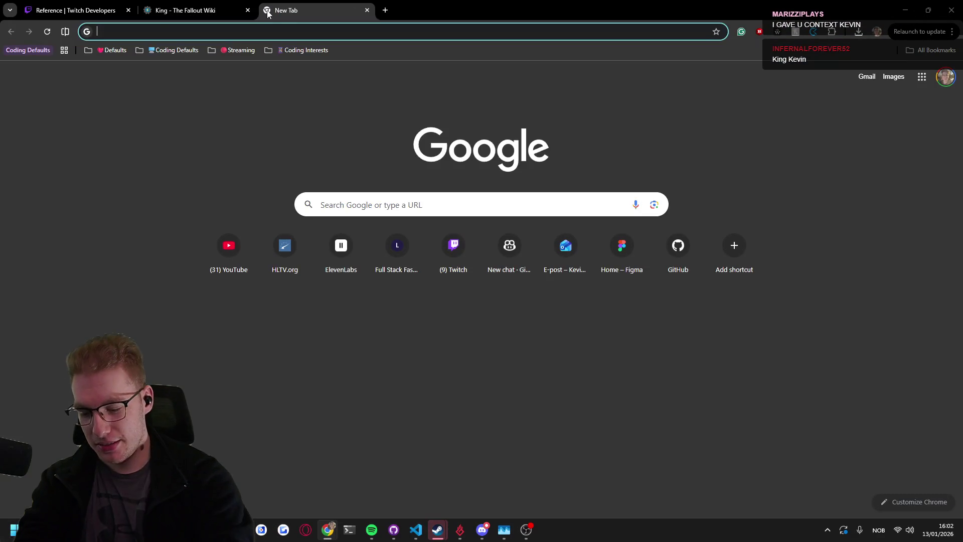
{"action": "type", "text": "king kevin the"}
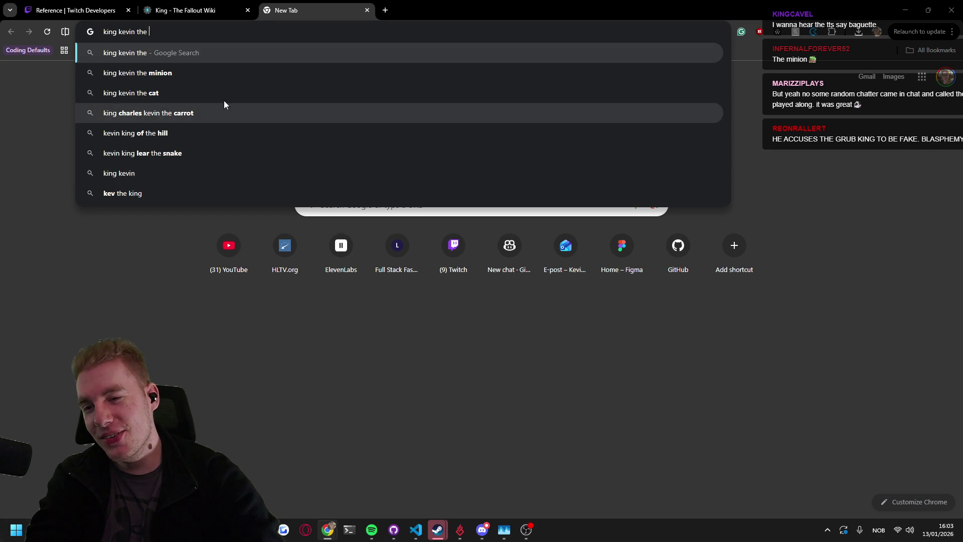
Run the 'king kevin the minion' search and switch to the Bilder image results.
{"action": "left_click", "coordinate": [194, 78]}
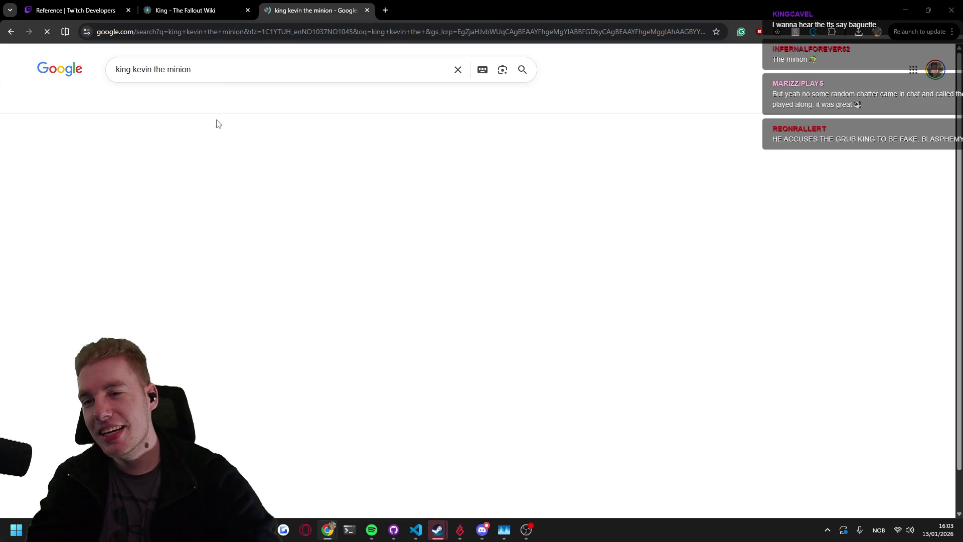
{"action": "left_click", "coordinate": [148, 103]}
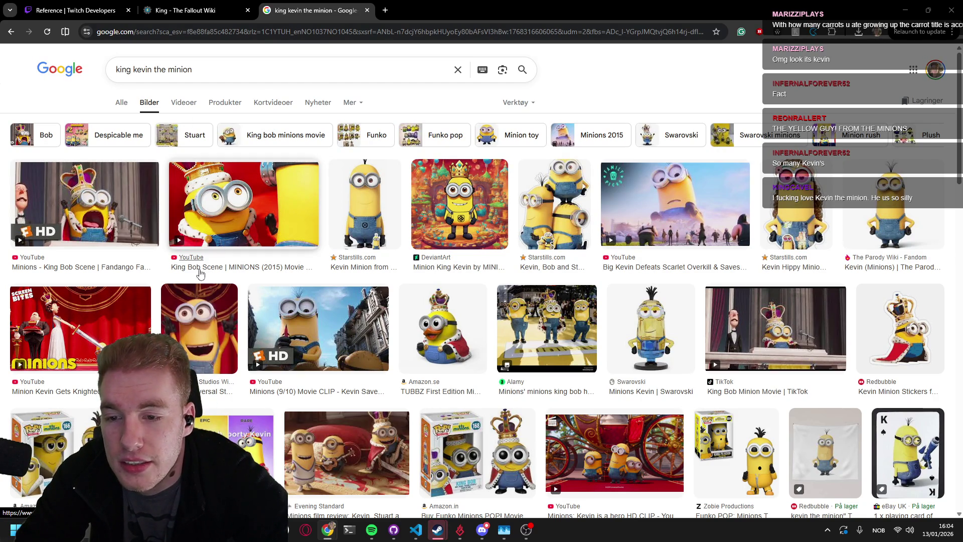
Open the large preview of the Kevin Minion cutout and scroll through more minion images.
{"action": "left_click", "coordinate": [357, 199]}
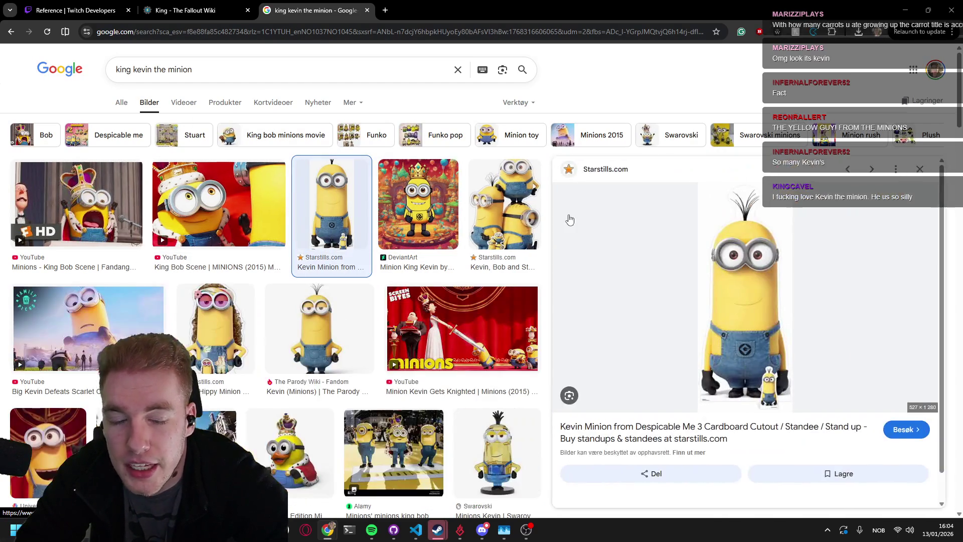
{"action": "scroll", "coordinate": [712, 301], "scroll_direction": "down", "scroll_amount": 1}
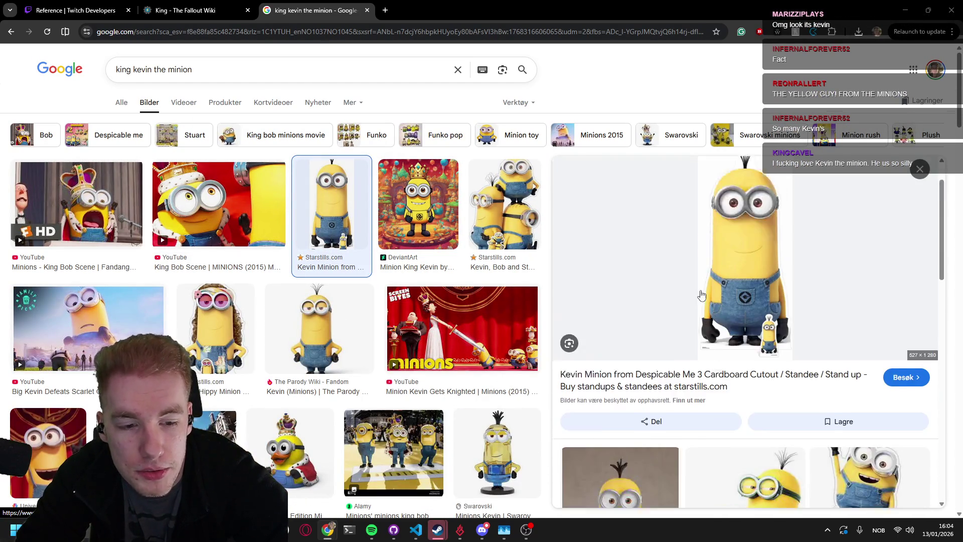
{"action": "scroll", "coordinate": [701, 295], "scroll_direction": "up", "scroll_amount": 1}
{"action": "scroll", "coordinate": [256, 257], "scroll_direction": "down", "scroll_amount": 7}
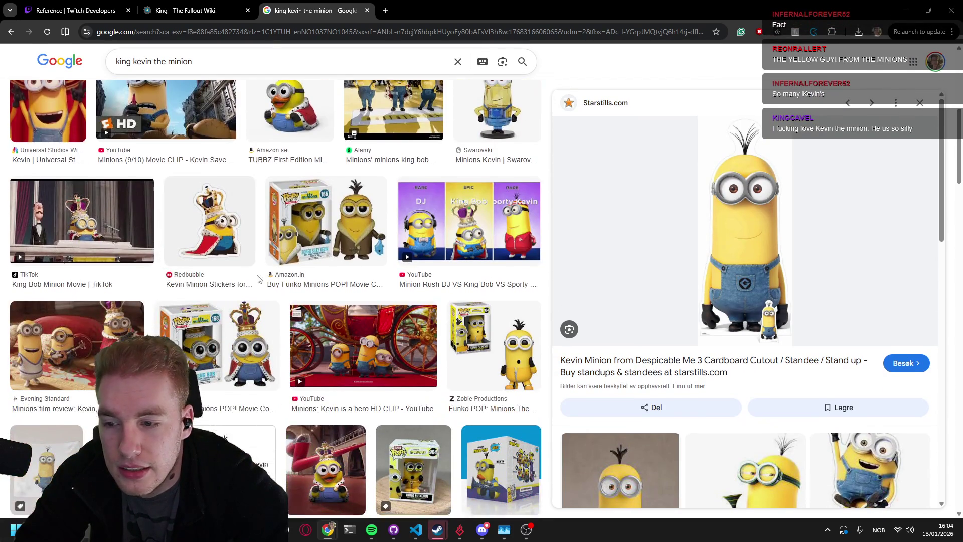
{"action": "scroll", "coordinate": [256, 257], "scroll_direction": "down", "scroll_amount": 3}
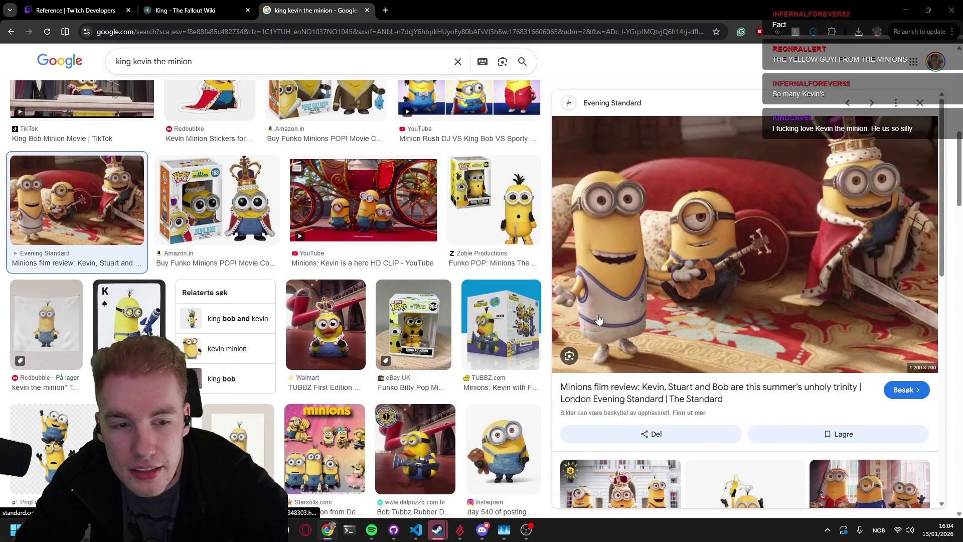